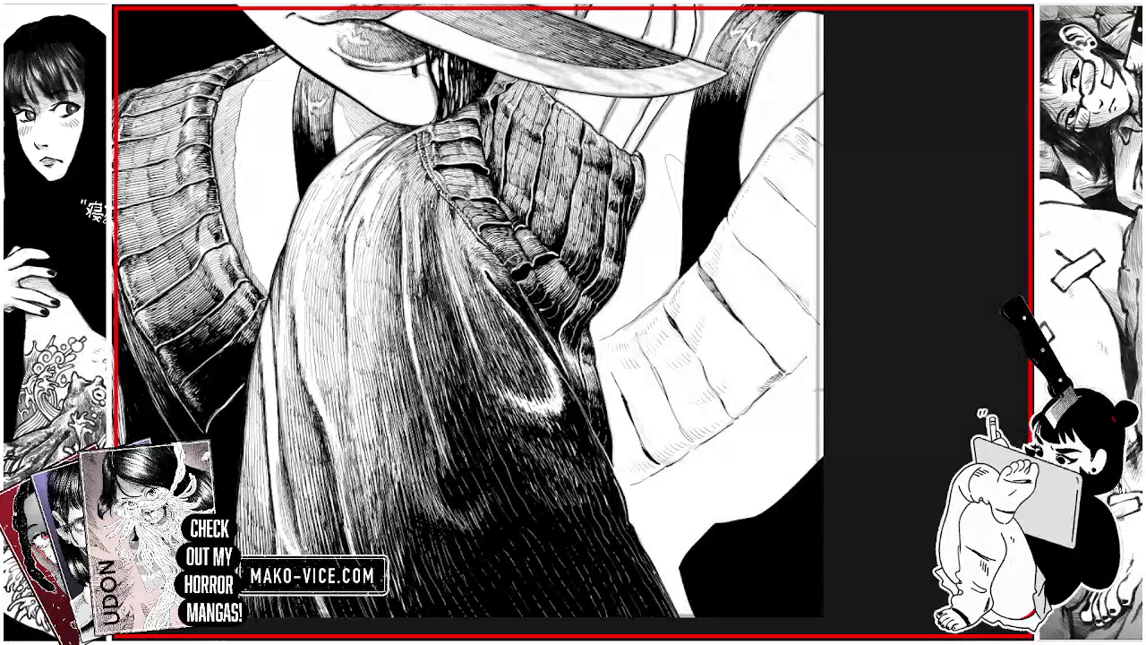
Draw six short thin ink strokes along the cuff's right edge, from the middle up to the top right
drag(695, 443, 634, 328)
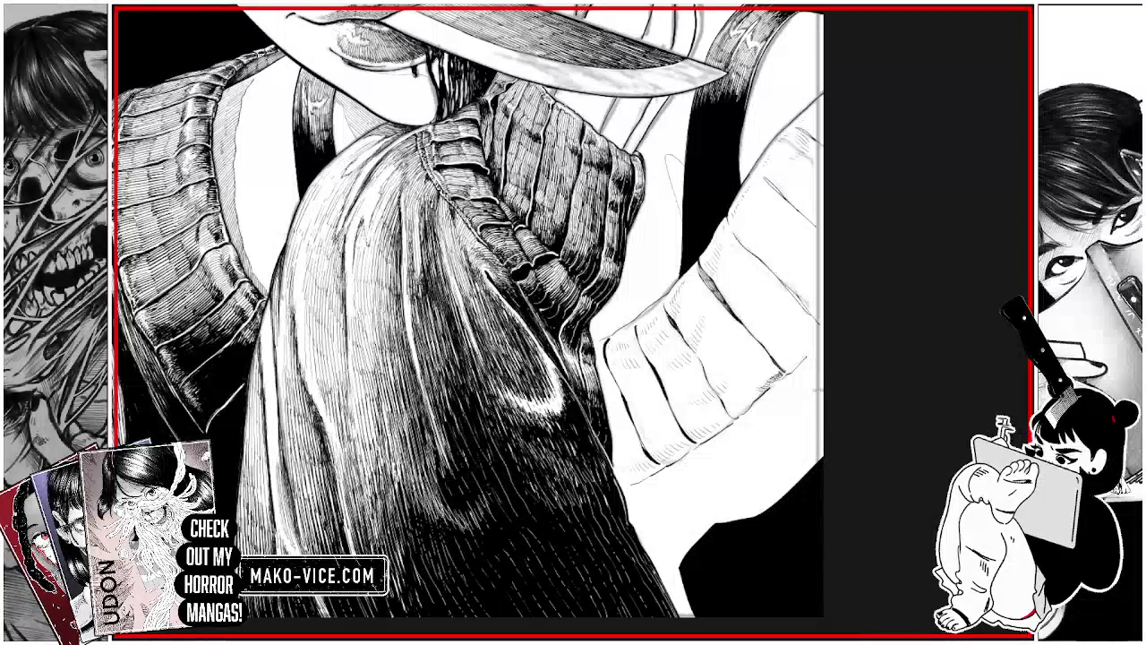
drag(721, 403, 690, 347)
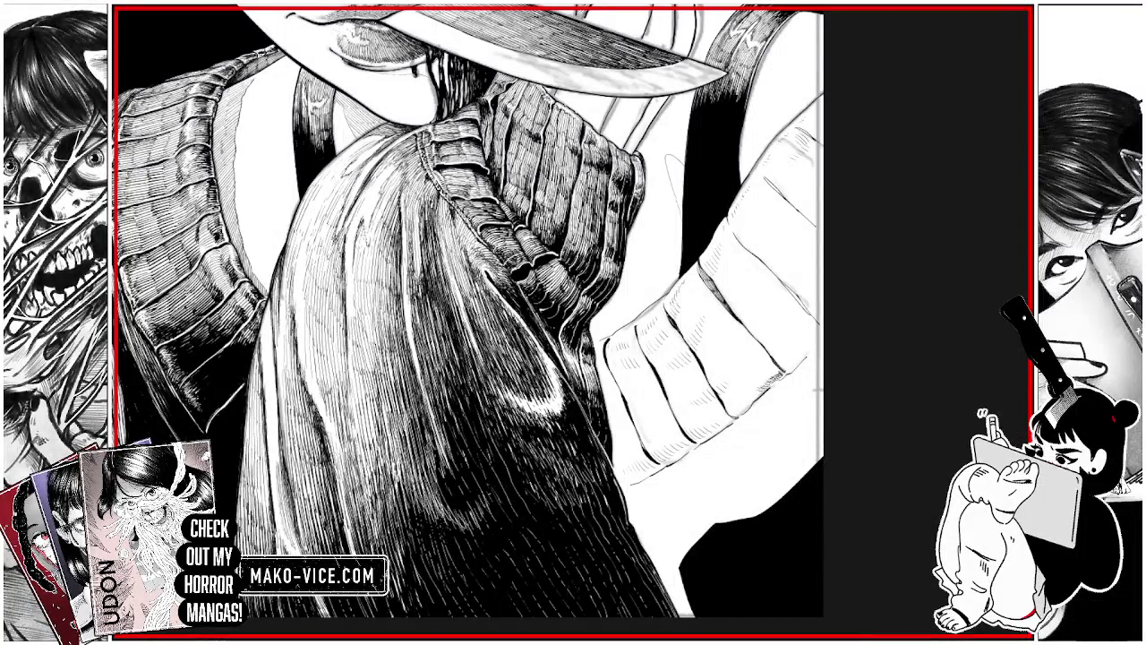
drag(808, 310, 736, 238)
drag(778, 191, 764, 178)
drag(809, 221, 824, 235)
drag(804, 130, 819, 144)
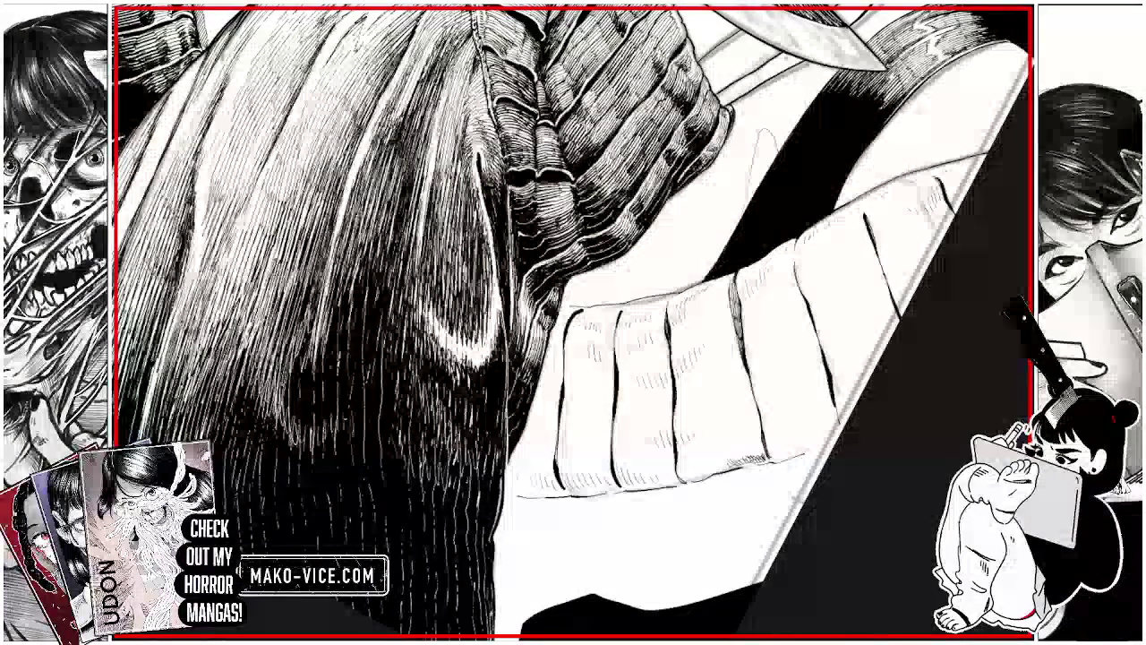
Hatch the first cuff band beside the sleeve with six short vertical G-pen strokes, working rightward
drag(574, 337, 590, 355)
drag(590, 343, 593, 355)
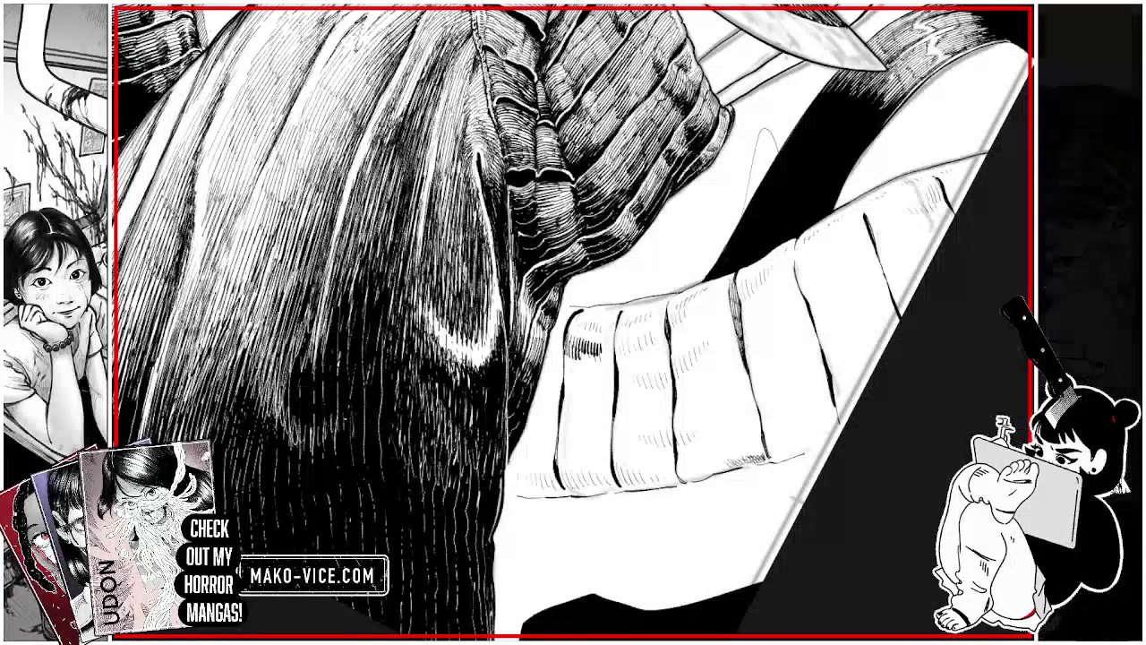
drag(593, 356, 597, 366)
drag(596, 356, 602, 365)
drag(602, 345, 607, 364)
drag(607, 344, 609, 364)
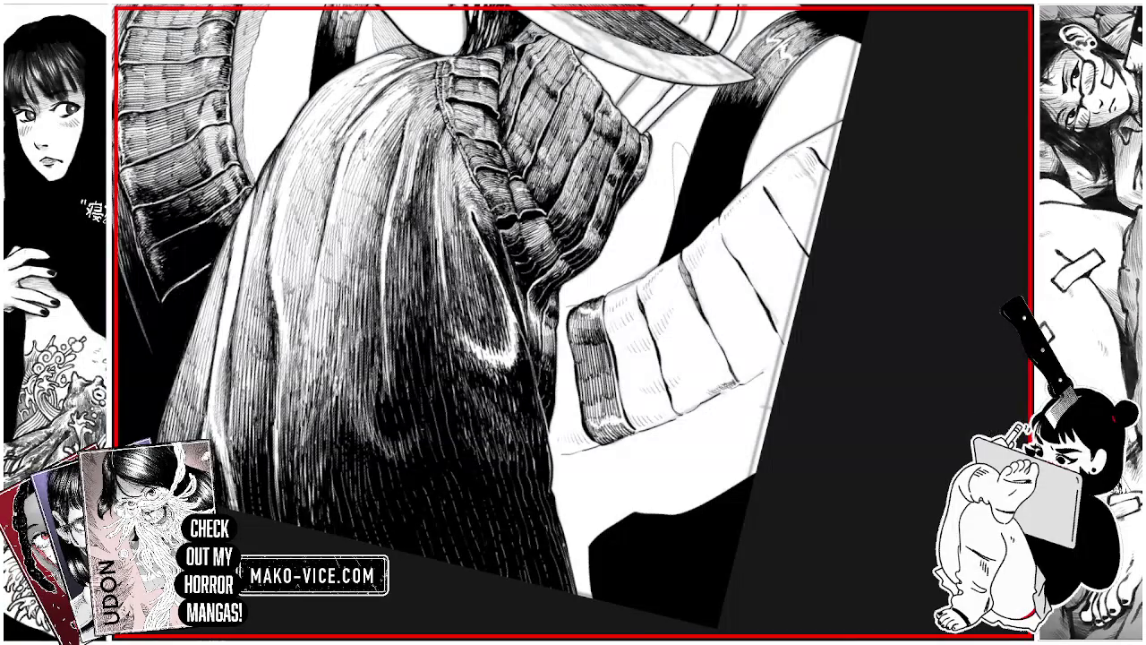
Layer another short pen stroke over the inner cuff band to darken its hatching
drag(600, 344, 607, 361)
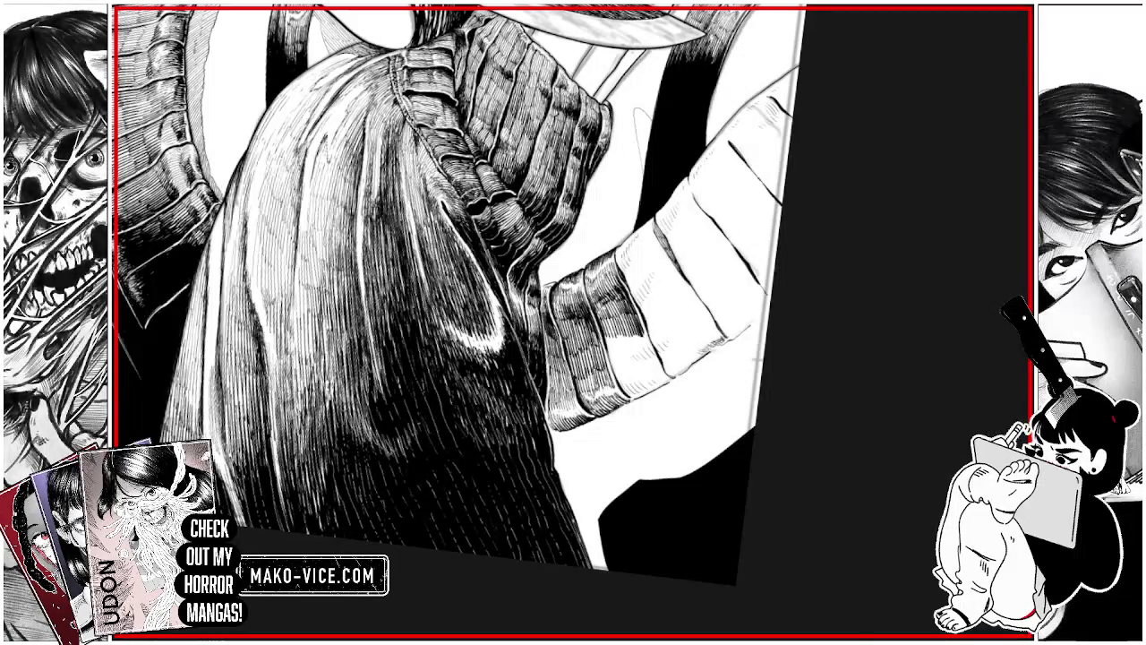
Extend vertical hatching rightward across the cuff band and darken its lower part
mouse_move(608, 335)
mouse_down()
mouse_move(607, 355)
mouse_move(641, 353)
mouse_up()
drag(645, 330, 645, 353)
mouse_move(650, 331)
mouse_down()
mouse_move(651, 353)
mouse_move(616, 374)
mouse_up()
drag(622, 354, 620, 373)
drag(628, 355, 617, 387)
drag(627, 377, 632, 400)
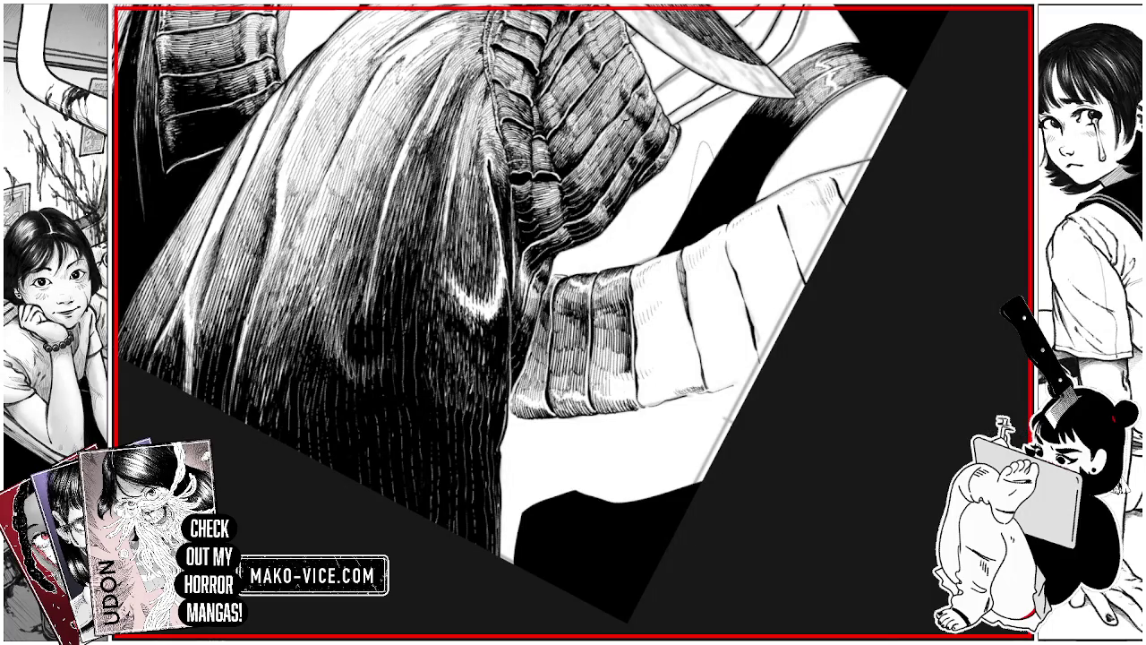
Add dark hatch marks to the cuff, scratch fine light lines through them, and hatch the band's upper part
mouse_move(614, 372)
mouse_down()
mouse_move(620, 396)
mouse_move(635, 392)
mouse_up()
drag(625, 347, 631, 382)
drag(613, 311, 616, 328)
drag(617, 312, 621, 329)
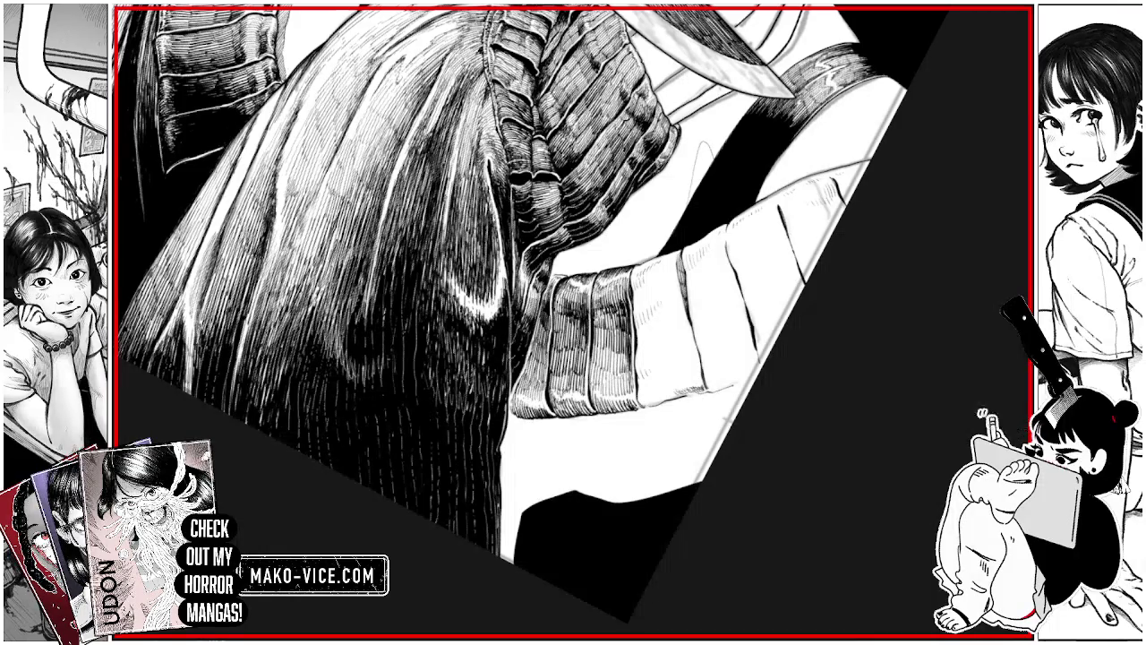